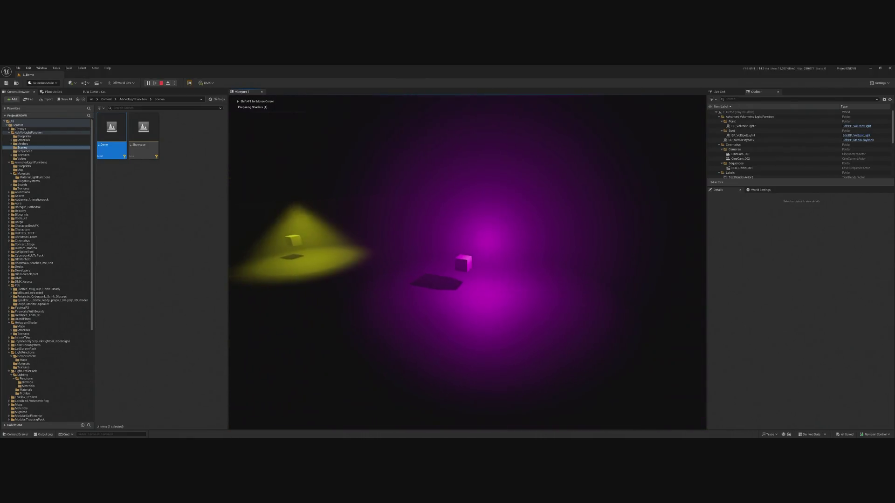
# Stop the preview and inspect the yellow spot and magenta point lights' Light components.
pyautogui.press('Escape')
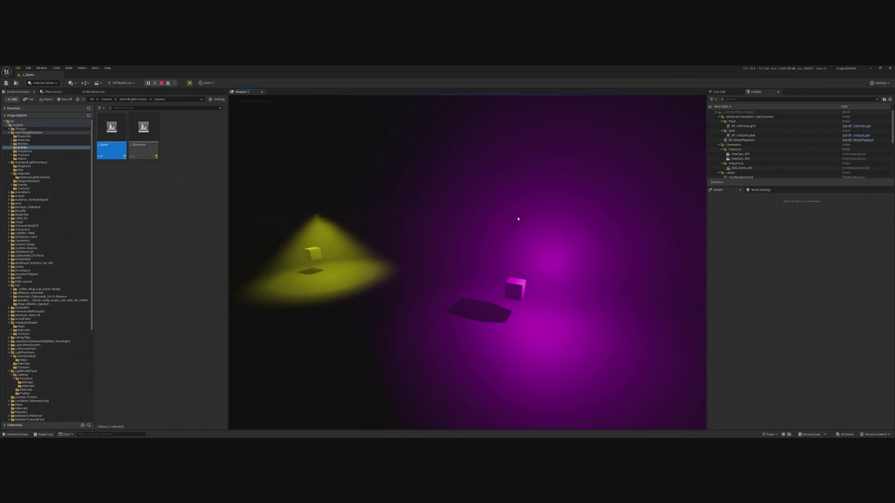
pyautogui.click(330, 221)
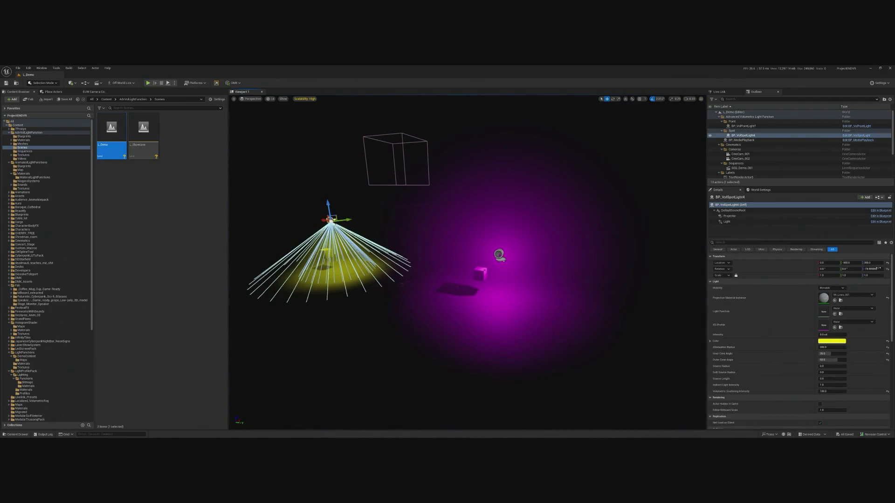
pyautogui.click(726, 222)
pyautogui.write('mega')
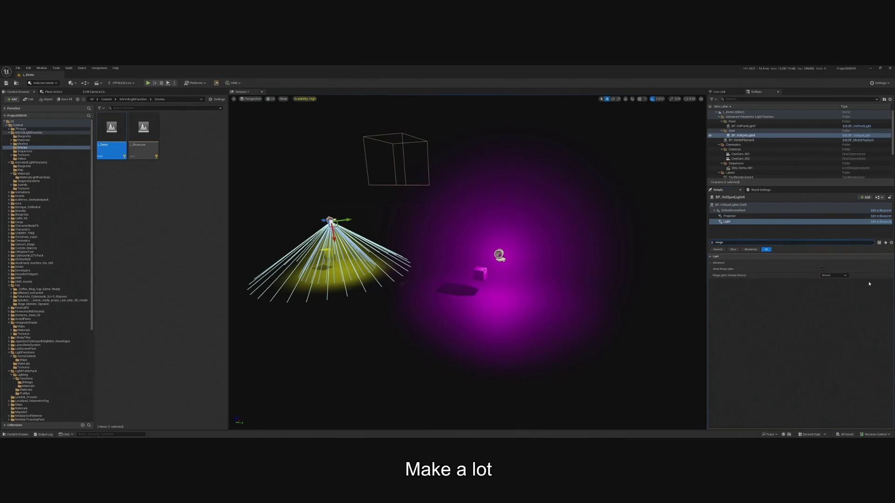
pyautogui.click(499, 254)
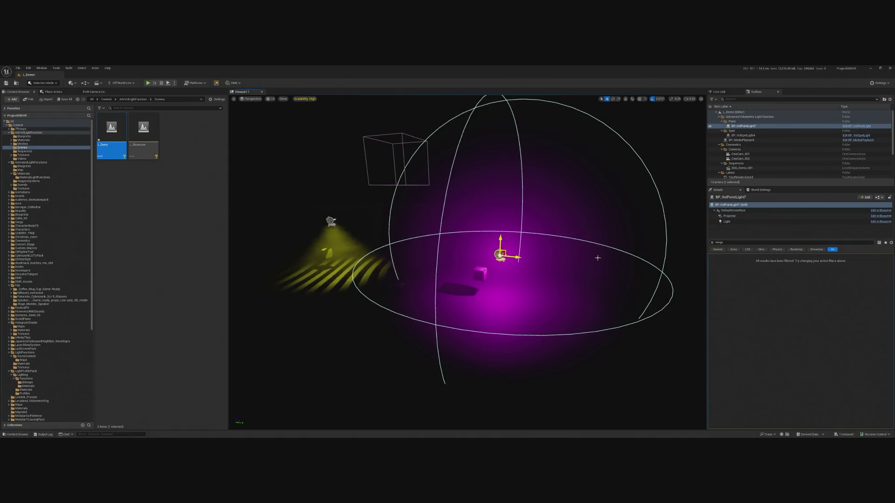
pyautogui.click(732, 221)
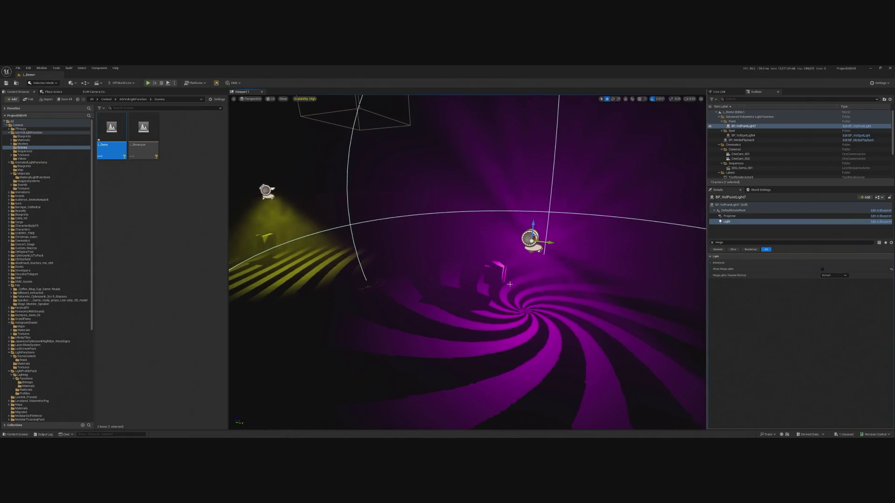
# Frame Cube7 under the magenta light and shift it sideways along its Y axis.
pyautogui.click(506, 283)
pyautogui.press('f')
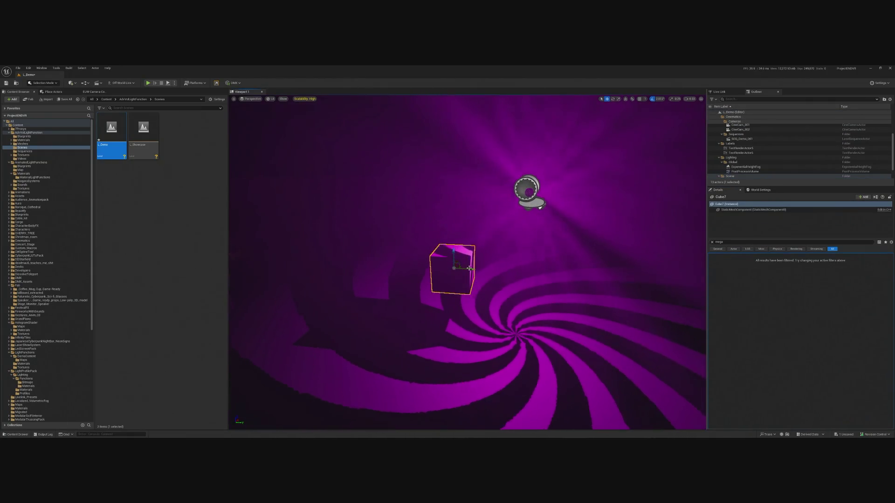
pyautogui.moveTo(498, 276)
pyautogui.mouseDown()
pyautogui.moveTo(585, 276)
pyautogui.moveTo(463, 267)
pyautogui.mouseUp()
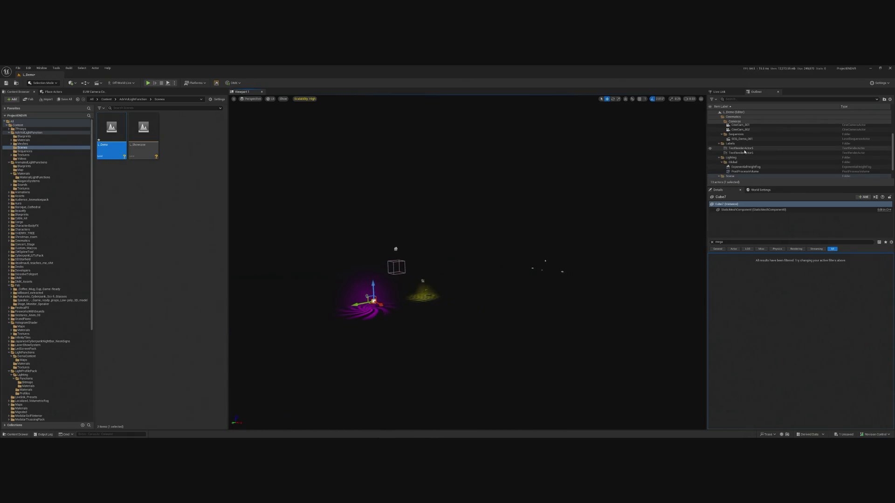
# Frame the yellow spot light BP_VolSpotLight4 and orbit to reveal the magenta swirl light.
pyautogui.scroll(2, 750, 142)
pyautogui.scroll(1, 777, 151)
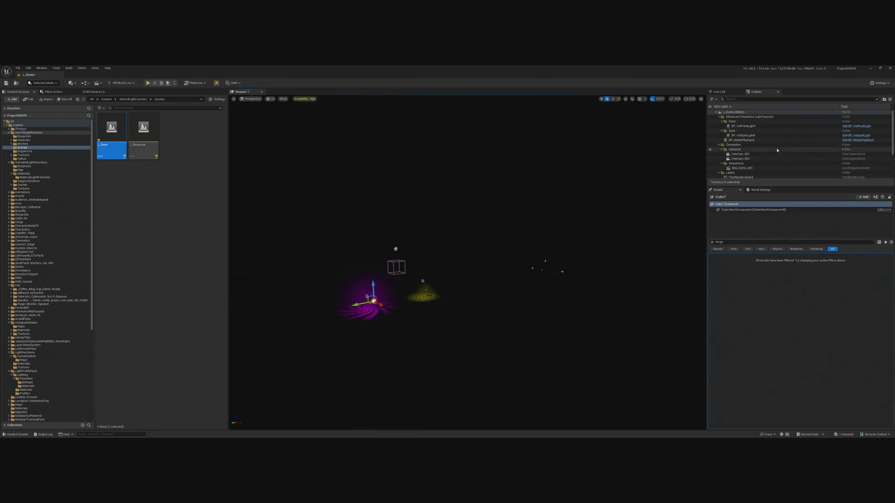
pyautogui.click(762, 136)
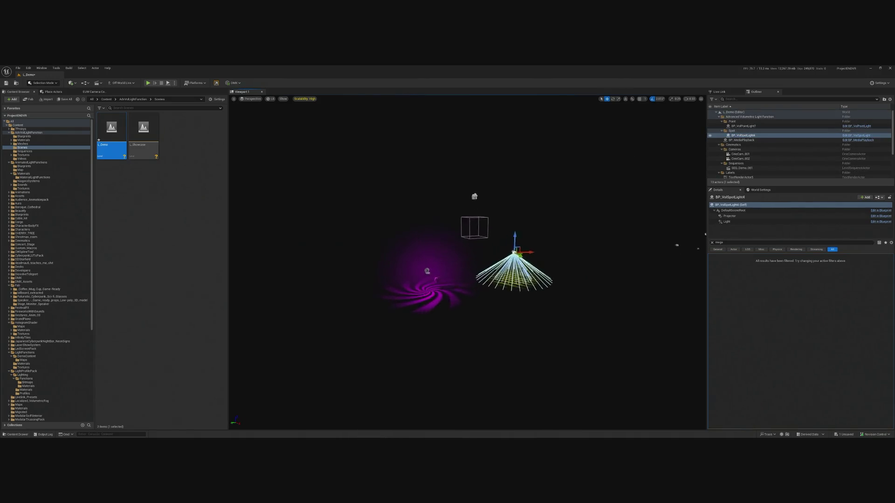
pyautogui.press('f')
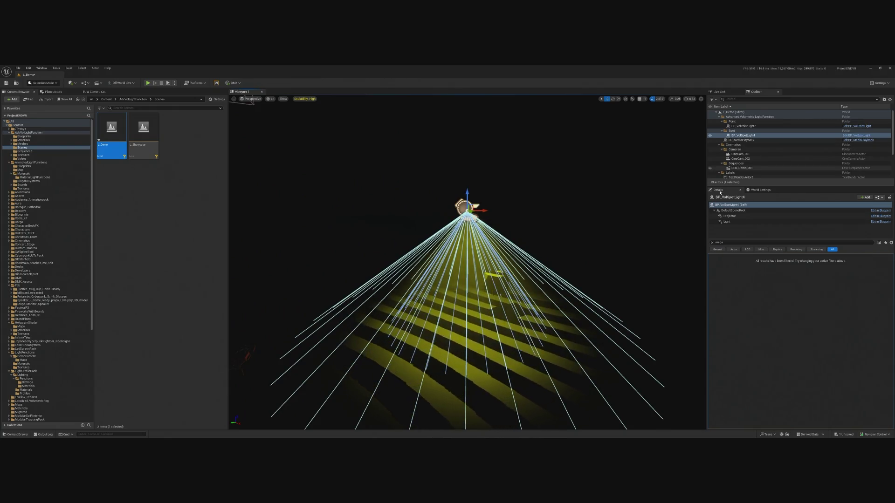
pyautogui.scroll(-5, 764, 166)
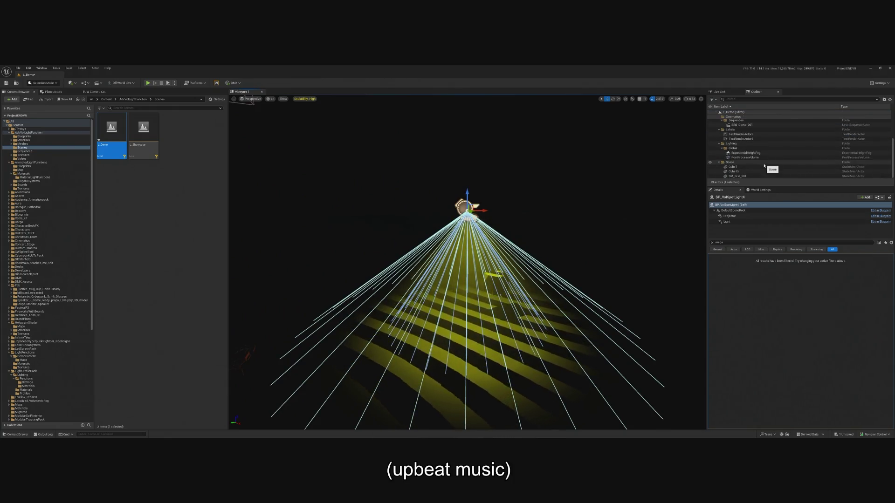
pyautogui.moveTo(466, 280)
pyautogui.mouseDown()
pyautogui.moveTo(411, 278)
pyautogui.moveTo(485, 269)
pyautogui.mouseUp()
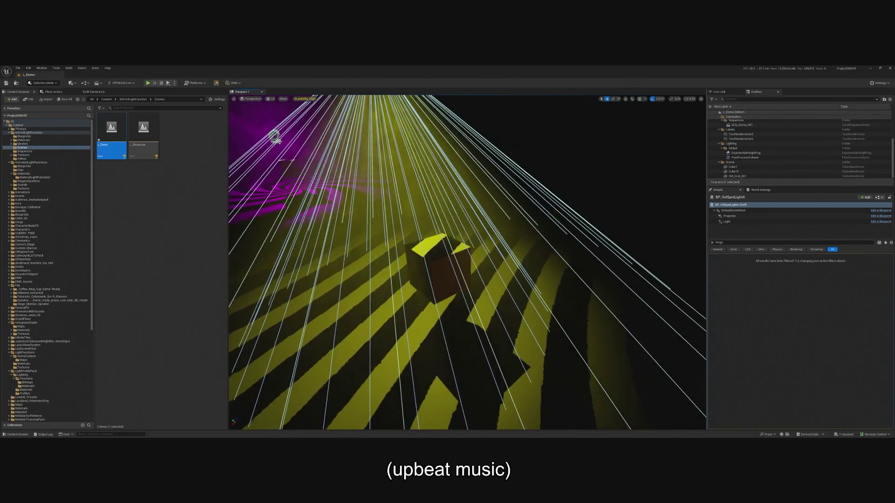
# Select Cube15 under the yellow light, reselect the spot light, and start Play.
pyautogui.click(406, 252)
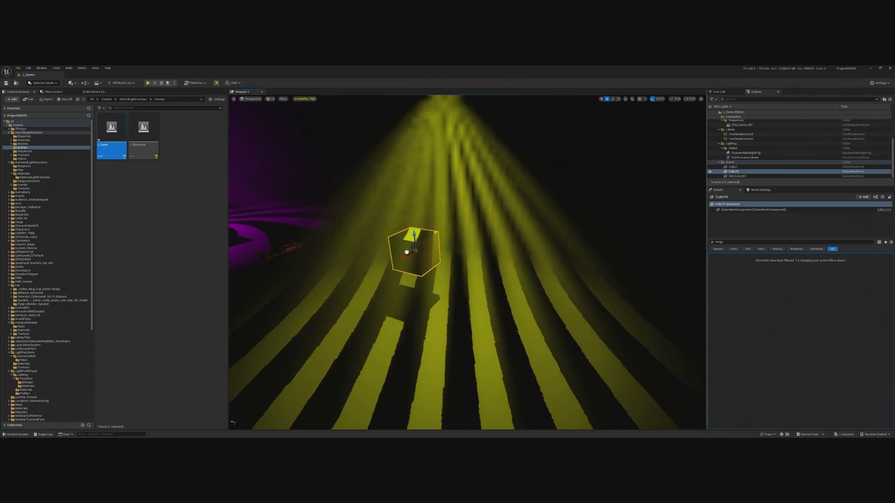
pyautogui.scroll(-5, 407, 253)
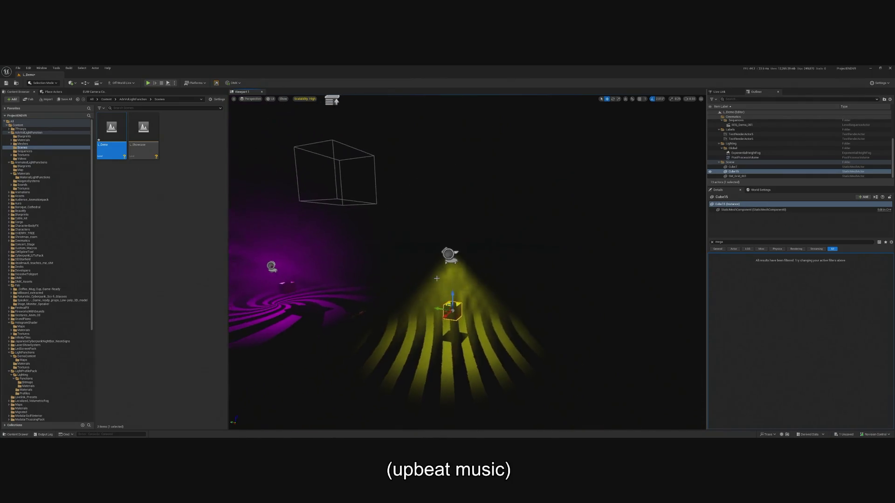
pyautogui.click(448, 254)
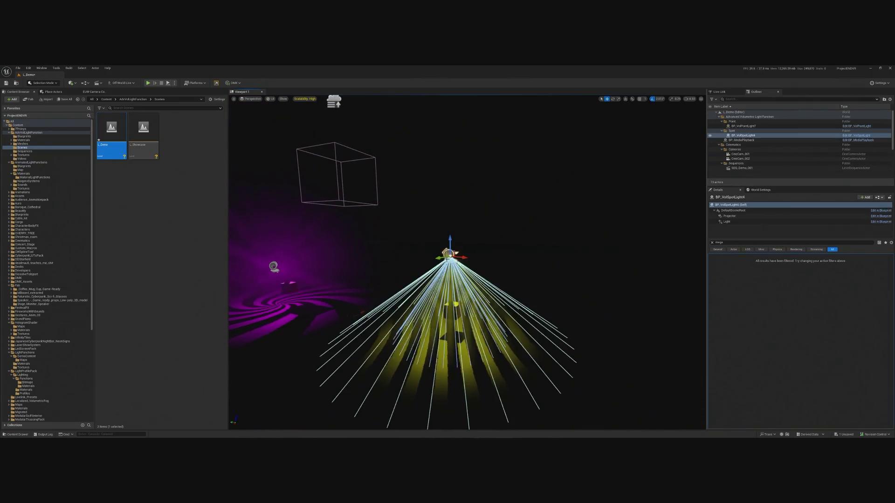
pyautogui.click(147, 83)
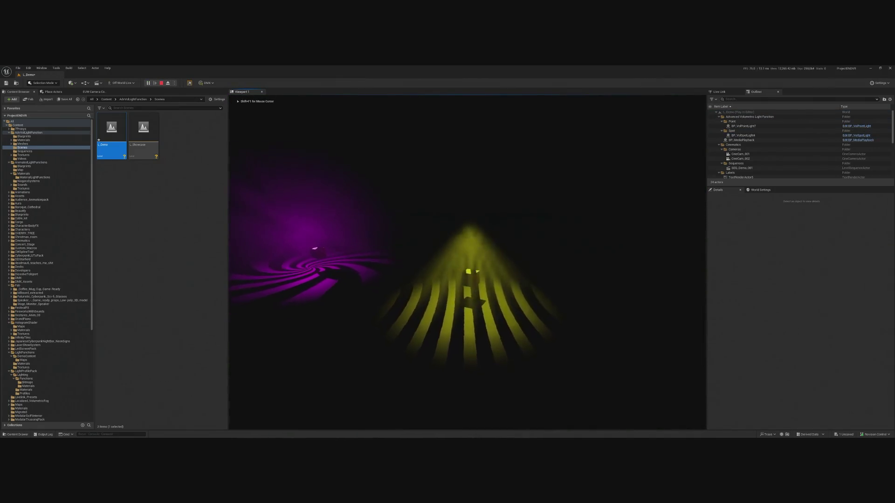
# Walk forward into the yellow light cone, back away, then stop the preview.
pyautogui.press('w')
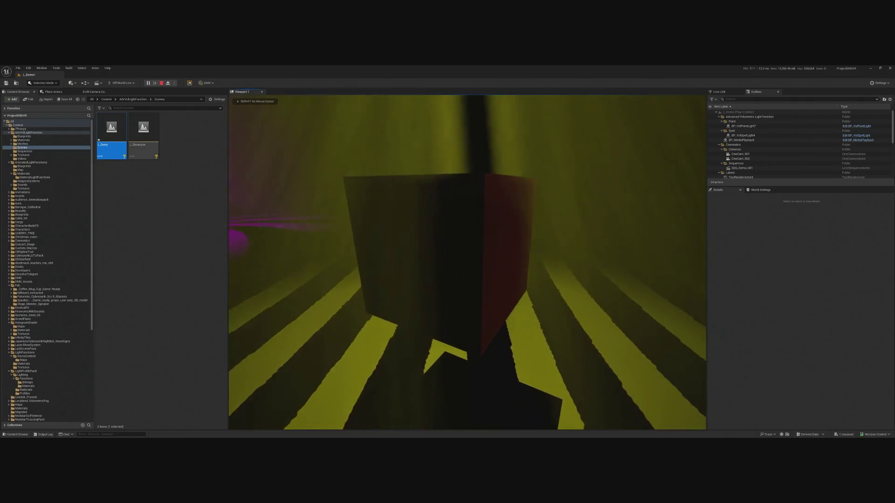
pyautogui.press('s')
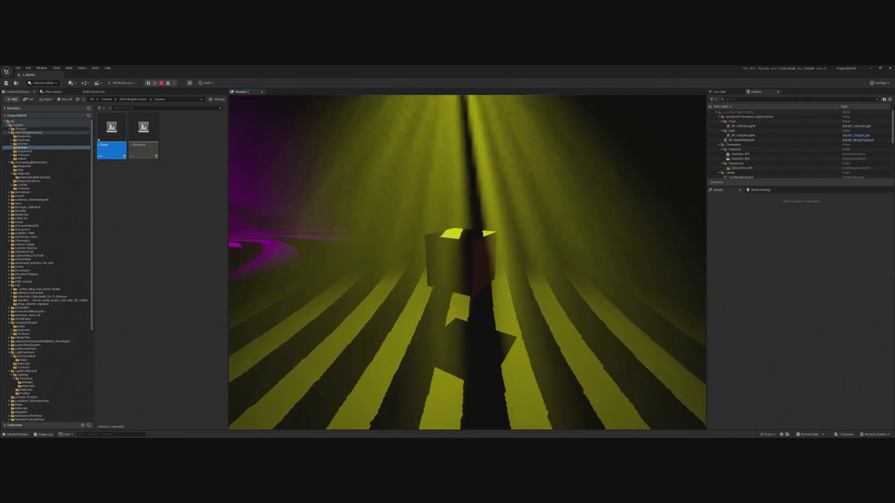
pyautogui.press('Escape')
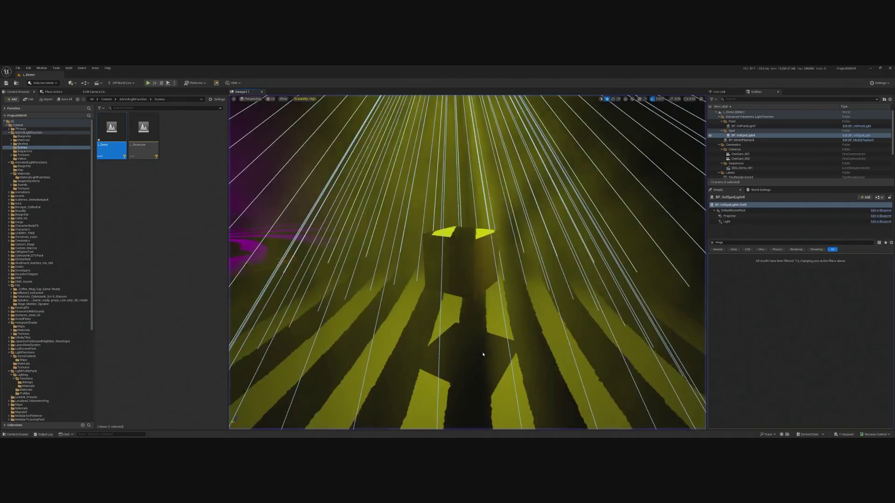
# Frame the spot light, then frame the magenta point light BP_VolPointLight7.
pyautogui.press('f')
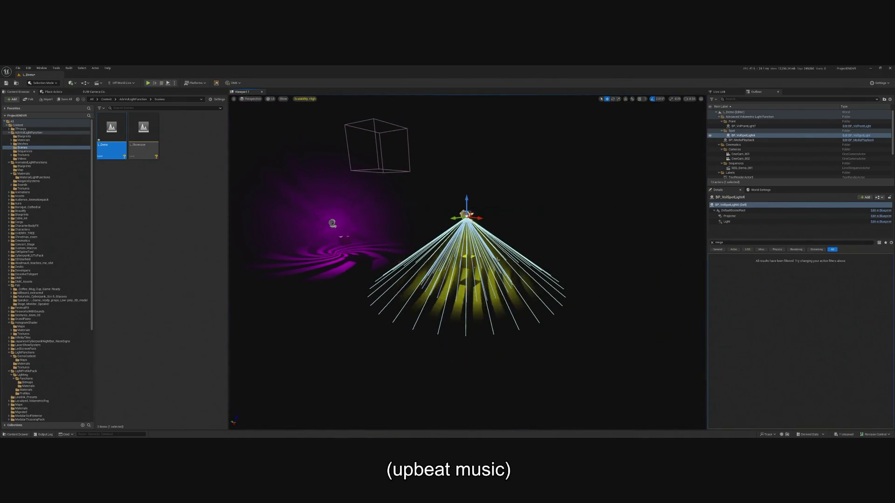
pyautogui.click(332, 224)
pyautogui.press('f')
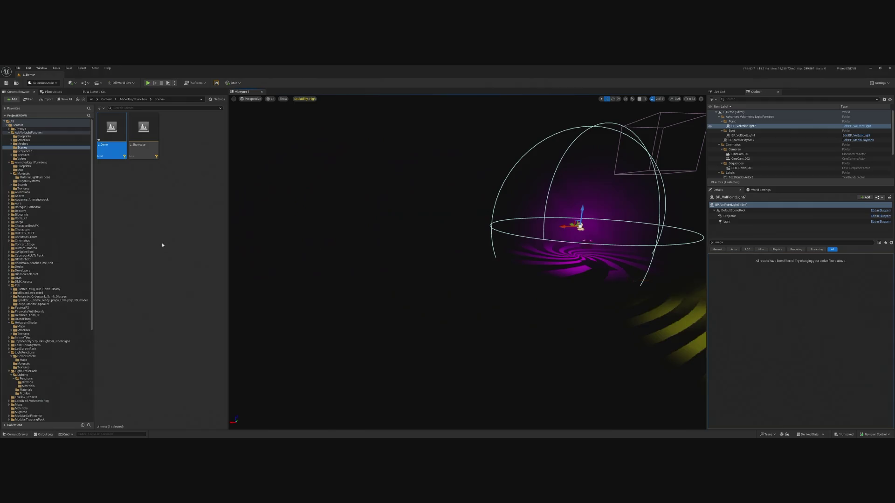
pyautogui.moveTo(528, 156); pyautogui.dragTo(531, 154)
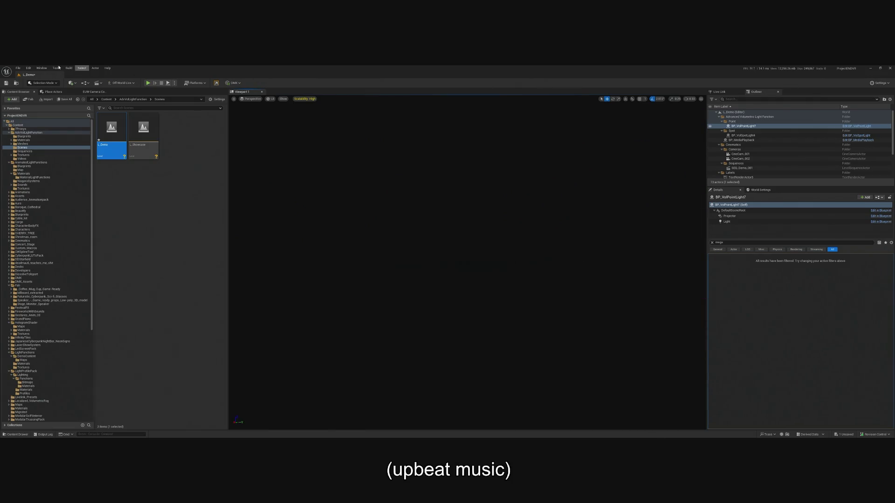
# Save L_Demo, open L_Showcase, and open a volumetric spot light's Blueprint with Ctrl+E.
pyautogui.click(18, 68)
pyautogui.doubleClick(140, 134)
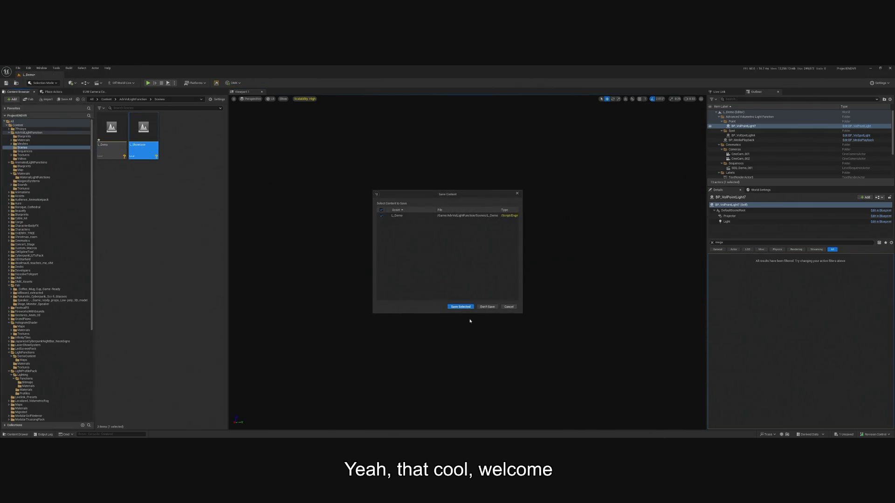
pyautogui.click(461, 307)
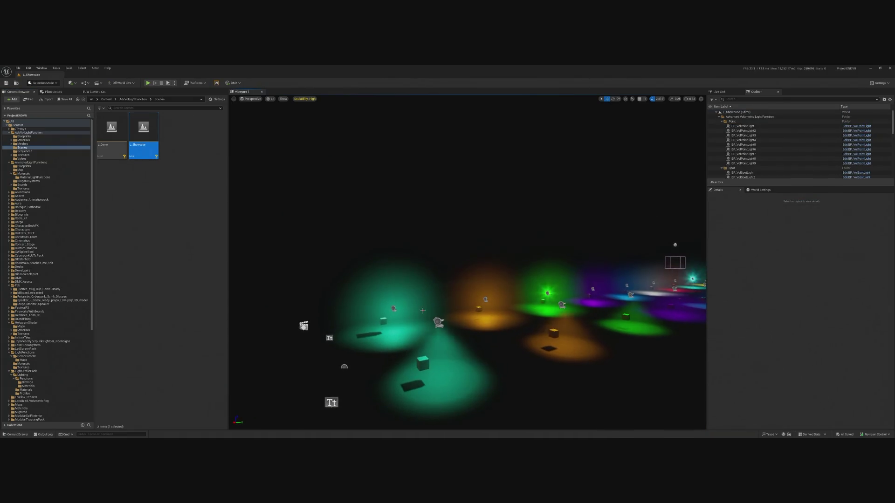
pyautogui.click(439, 322)
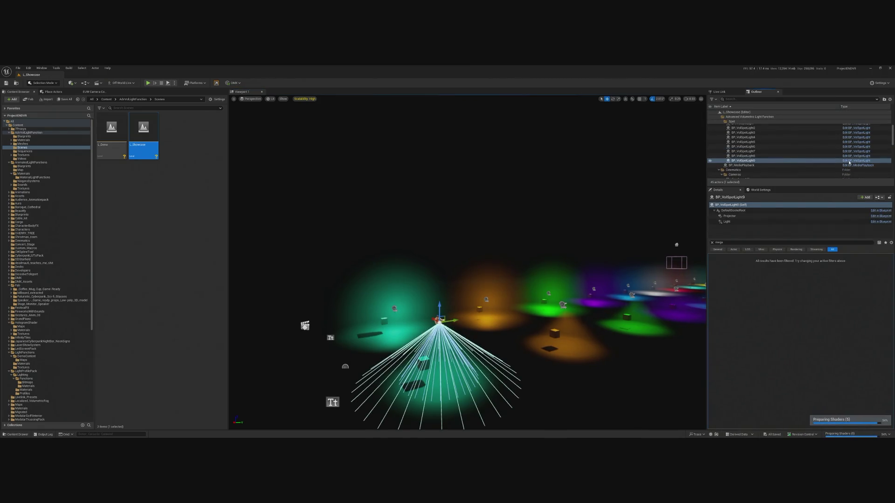
pyautogui.hotkey('ctrl', 'e')
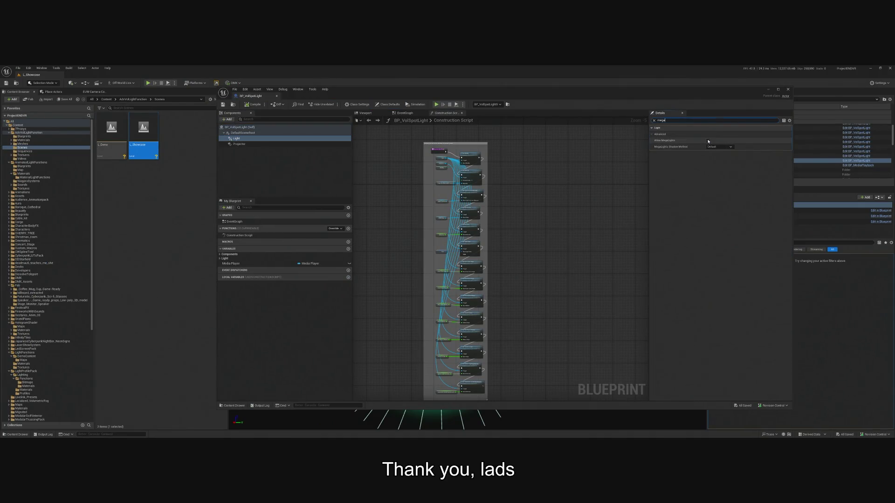
# Move the Blueprint editor window aside to uncover the L_Showcase viewport.
pyautogui.moveTo(746, 89); pyautogui.dragTo(28, 89)
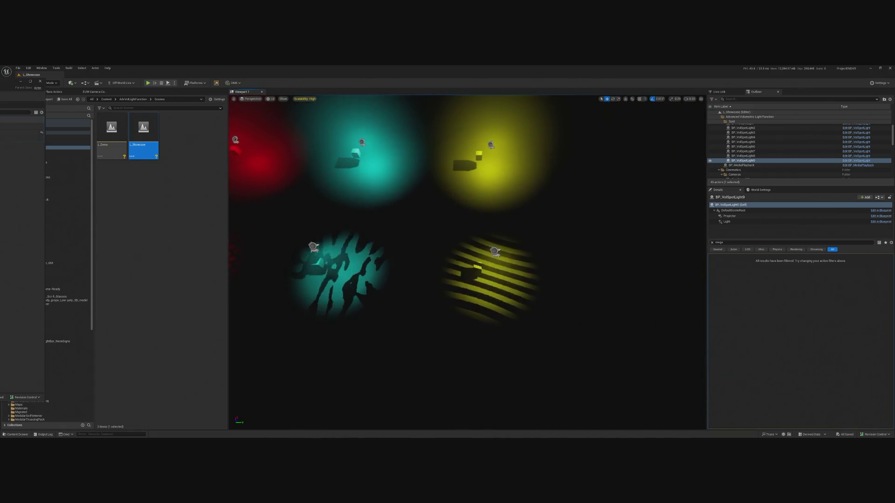
# Select the red-pattern spot light and open the Basilica level from Recent Levels.
pyautogui.click(398, 154)
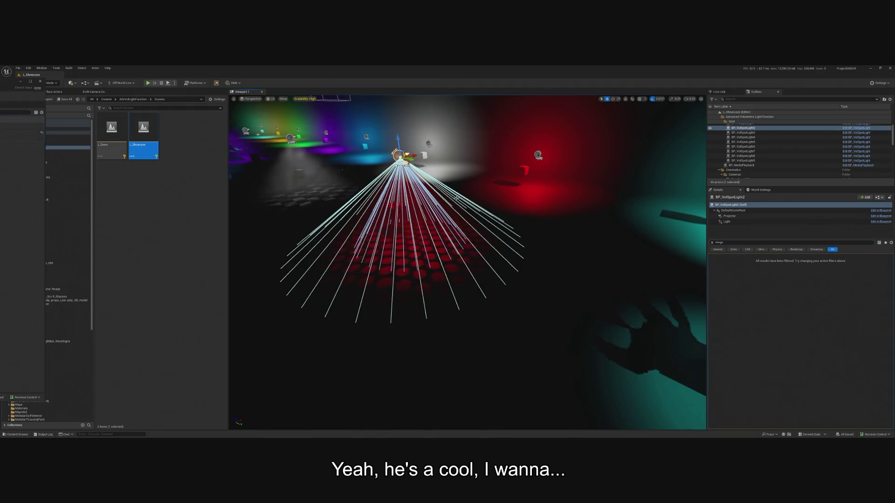
pyautogui.click(18, 68)
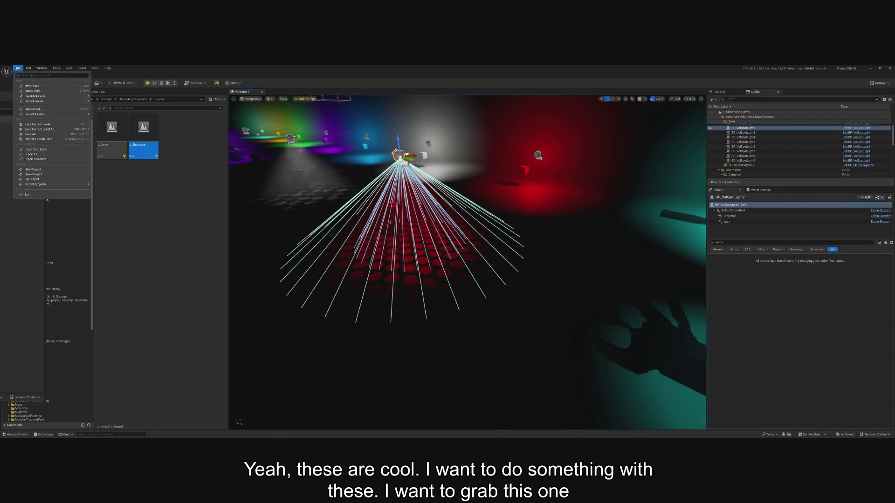
pyautogui.moveTo(62, 102)
pyautogui.click(200, 156)
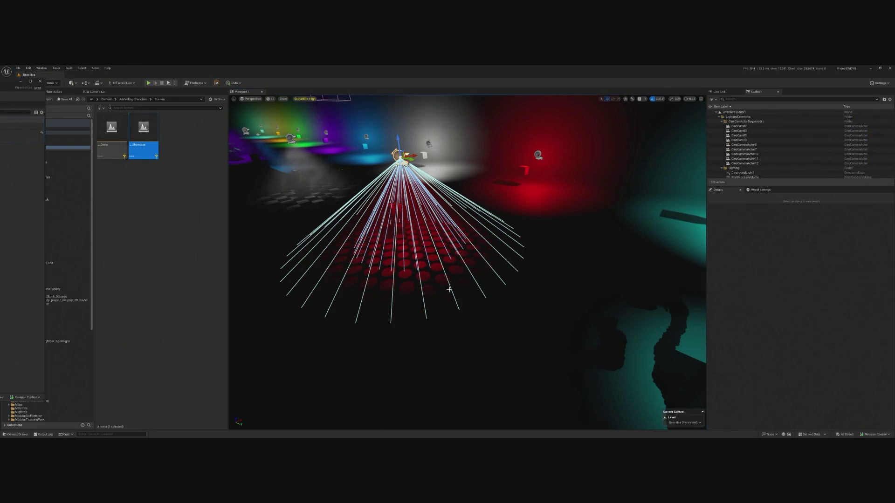
# Paste the spot light into Basilica and snap it to the view above the stage.
pyautogui.moveTo(472, 127); pyautogui.dragTo(451, 312)
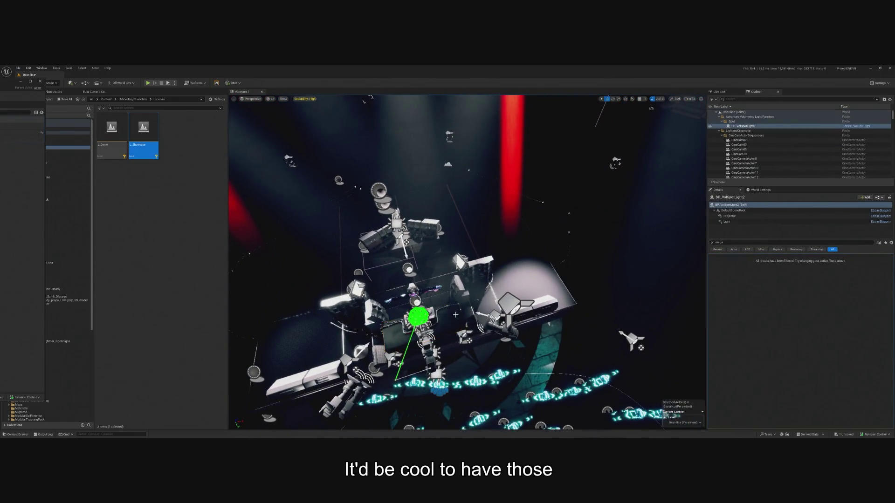
pyautogui.hotkey('ctrl', 'v')
pyautogui.press('f')
pyautogui.rightClick(745, 127)
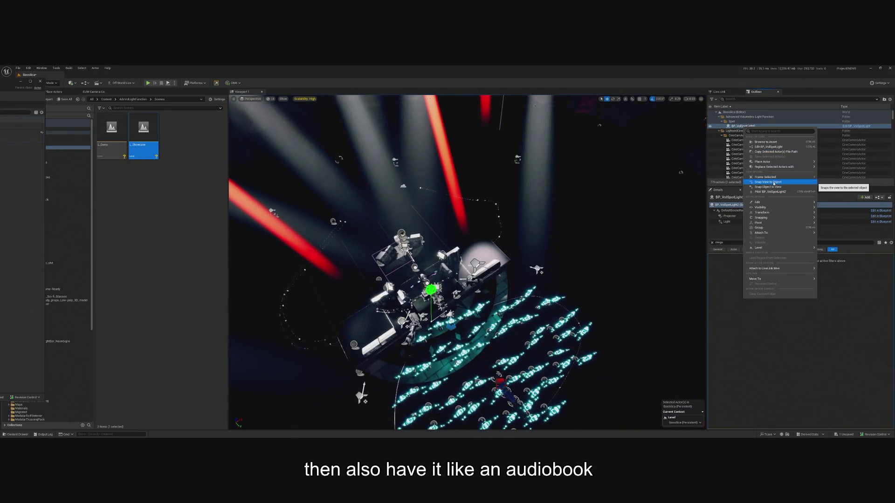
pyautogui.click(773, 187)
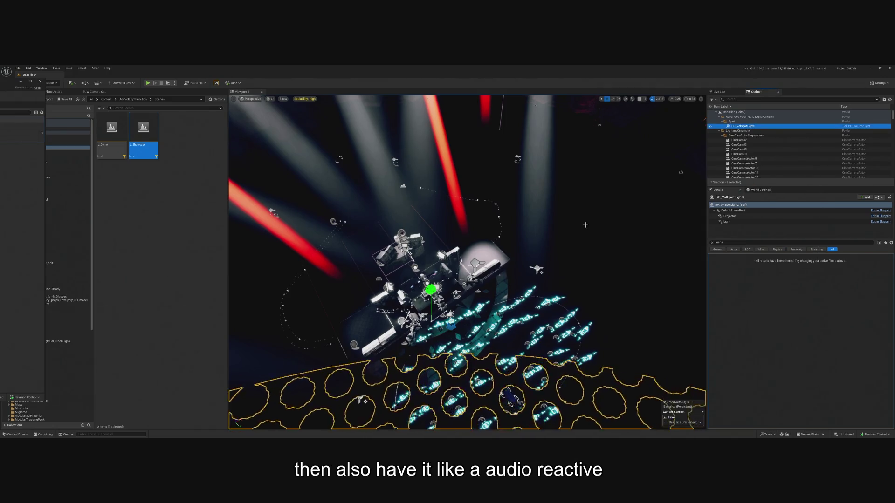
pyautogui.moveTo(543, 241)
pyautogui.mouseDown()
pyautogui.moveTo(478, 203)
pyautogui.moveTo(527, 233)
pyautogui.moveTo(471, 187)
pyautogui.moveTo(515, 245)
pyautogui.moveTo(664, 229)
pyautogui.mouseUp()
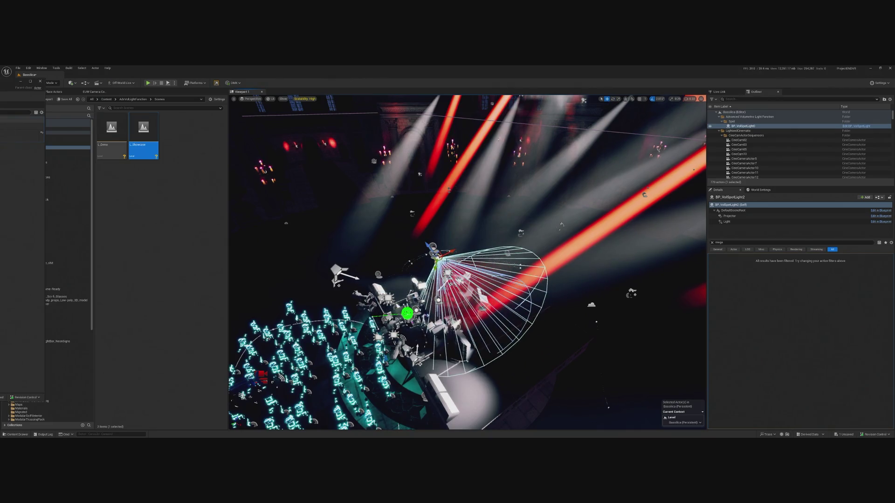
pyautogui.moveTo(447, 280); pyautogui.dragTo(487, 292)
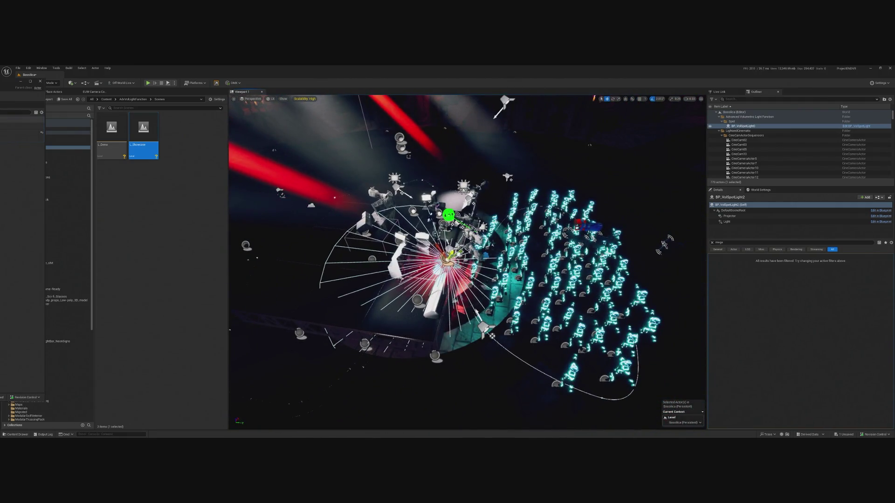
pyautogui.moveTo(490, 335); pyautogui.dragTo(535, 353)
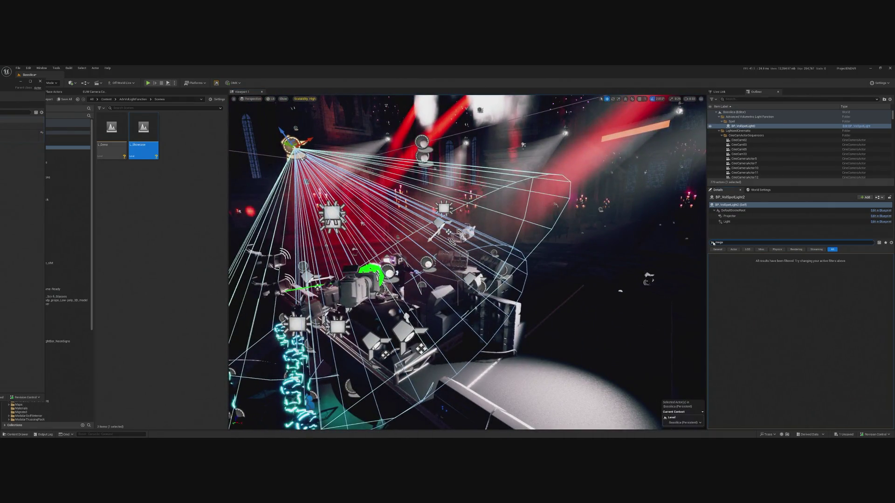
# Clear the Details search filter and launch Play-in-Editor to view the red beam.
pyautogui.click(713, 243)
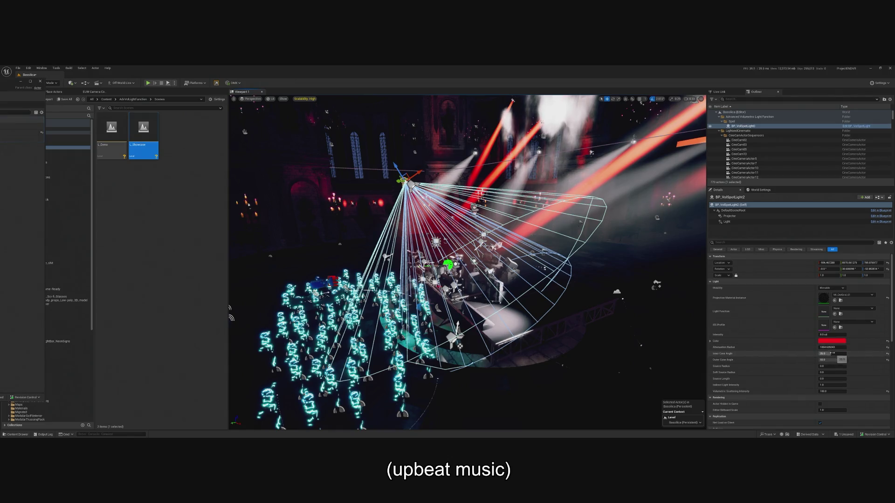
pyautogui.click(148, 83)
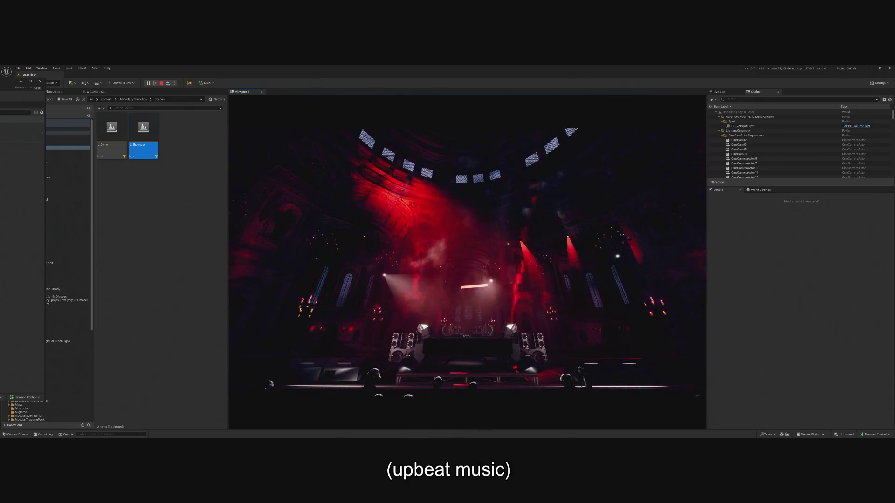
# Rotate the red spot light 33.75° toward the crowd and replay the level.
pyautogui.press('Escape')
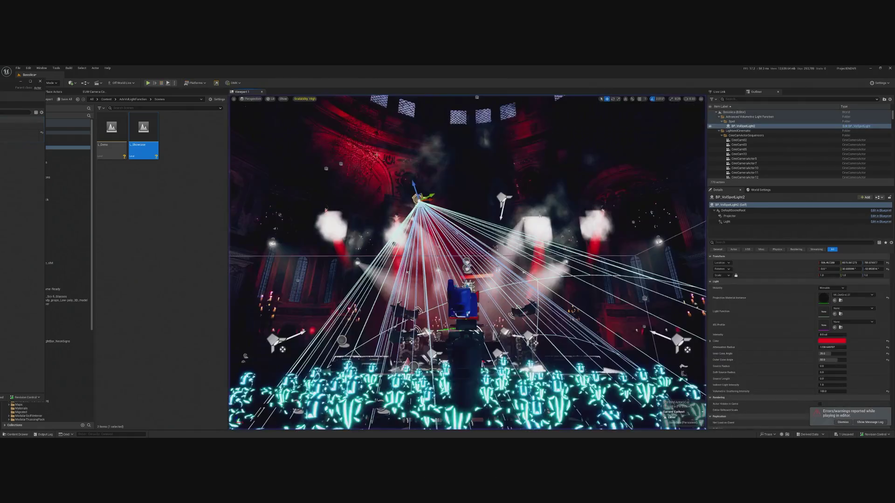
pyautogui.moveTo(448, 243); pyautogui.dragTo(465, 224)
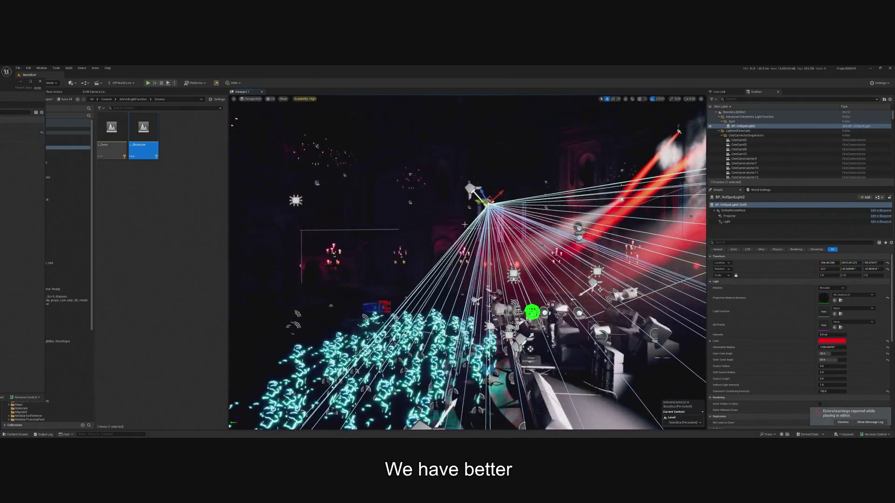
pyautogui.moveTo(512, 185); pyautogui.dragTo(517, 202)
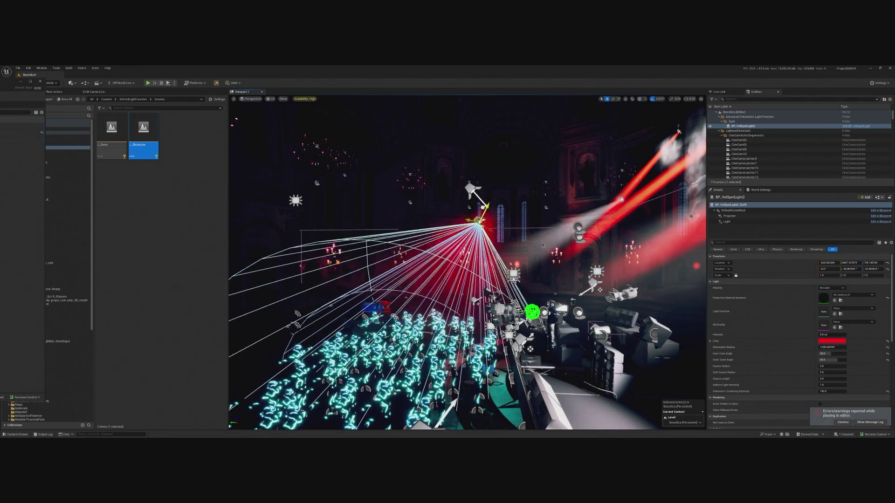
pyautogui.moveTo(466, 261); pyautogui.dragTo(485, 205)
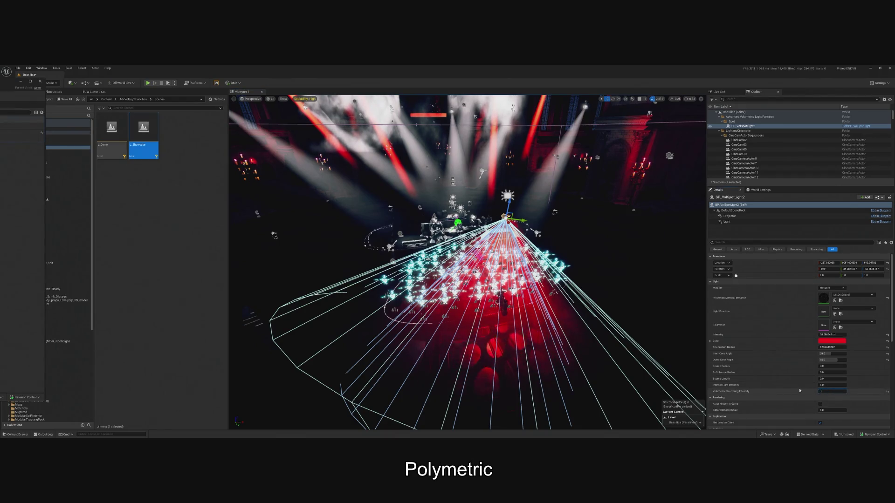
pyautogui.moveTo(439, 321); pyautogui.dragTo(439, 291)
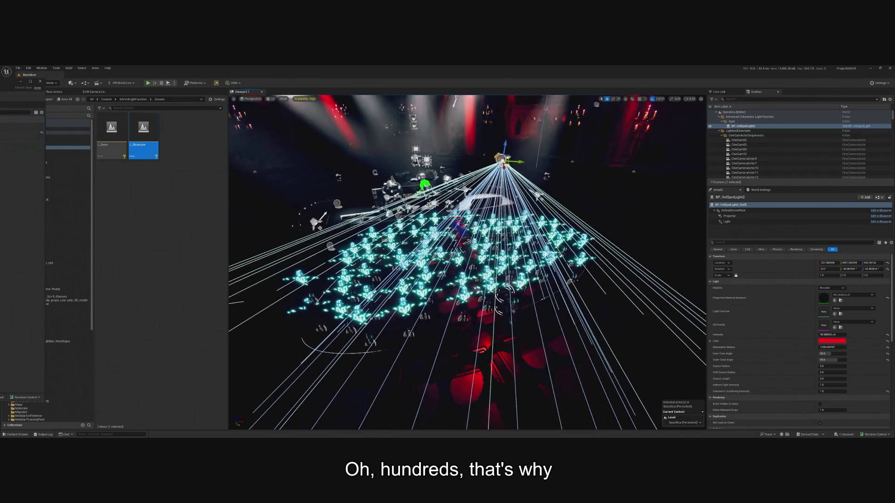
pyautogui.click(149, 84)
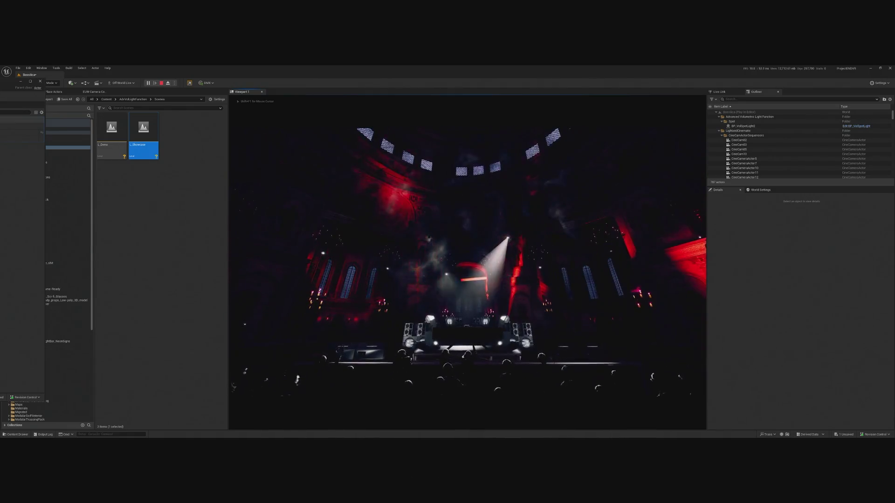
# Cancel an accidental window action and stop the running game preview.
pyautogui.hotkey('shift', 'F1')
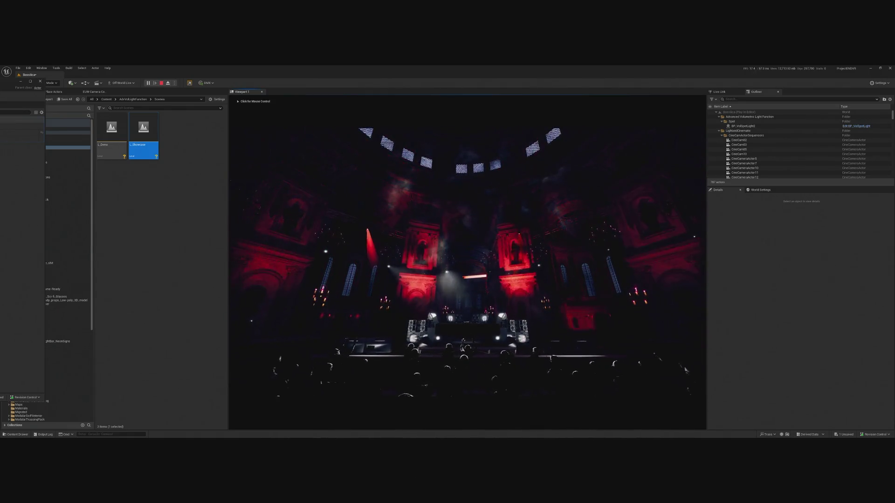
pyautogui.click(1, 68)
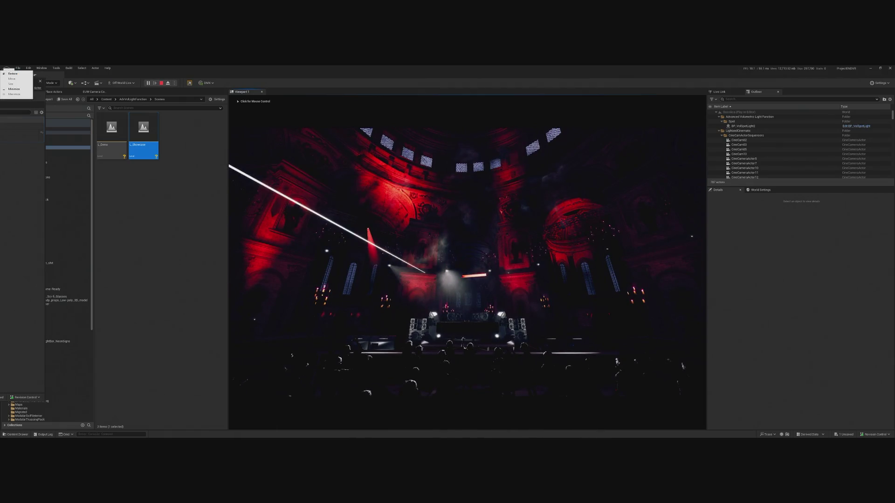
pyautogui.press('Escape')
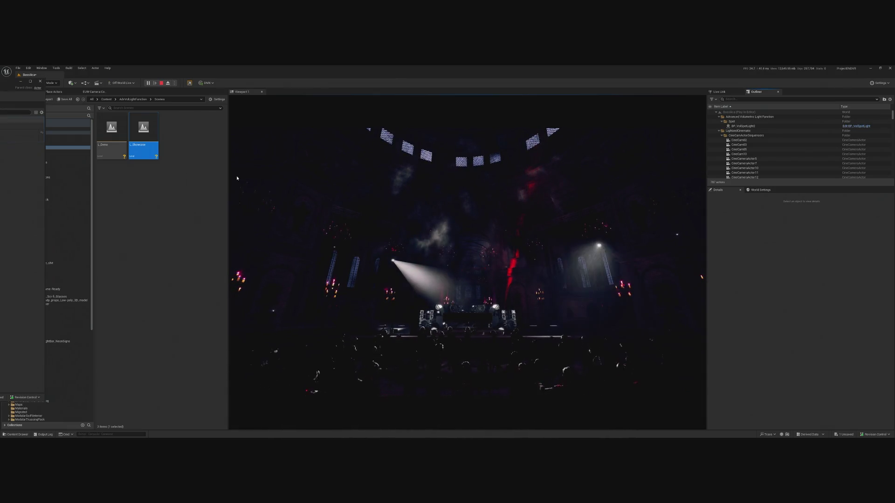
pyautogui.press('Escape')
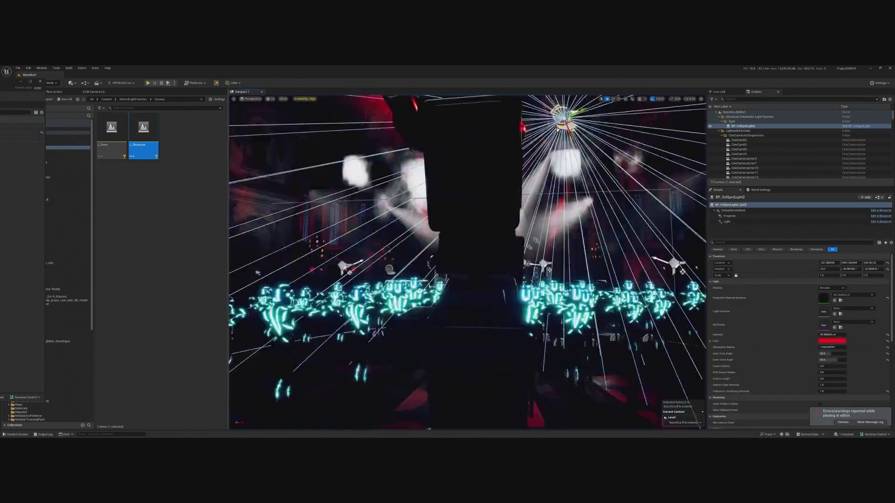
# Tilt the spotlight toward the crowd, raise it higher, and check it in Play.
pyautogui.press('e')
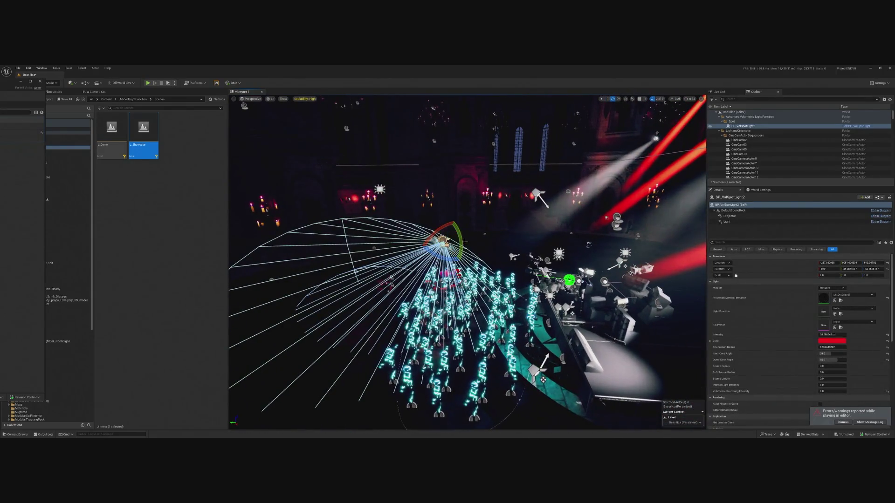
pyautogui.moveTo(434, 254); pyautogui.dragTo(456, 219)
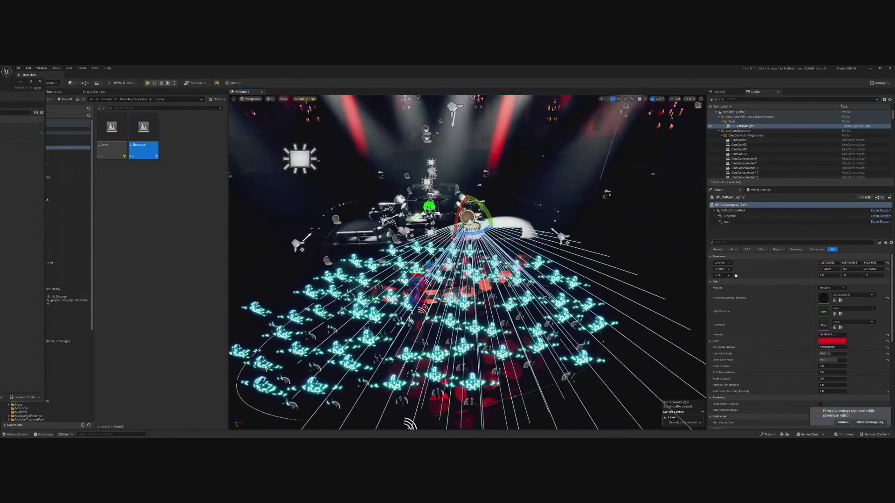
pyautogui.press('w')
pyautogui.moveTo(468, 219)
pyautogui.mouseDown()
pyautogui.moveTo(479, 208)
pyautogui.moveTo(452, 201)
pyautogui.mouseUp()
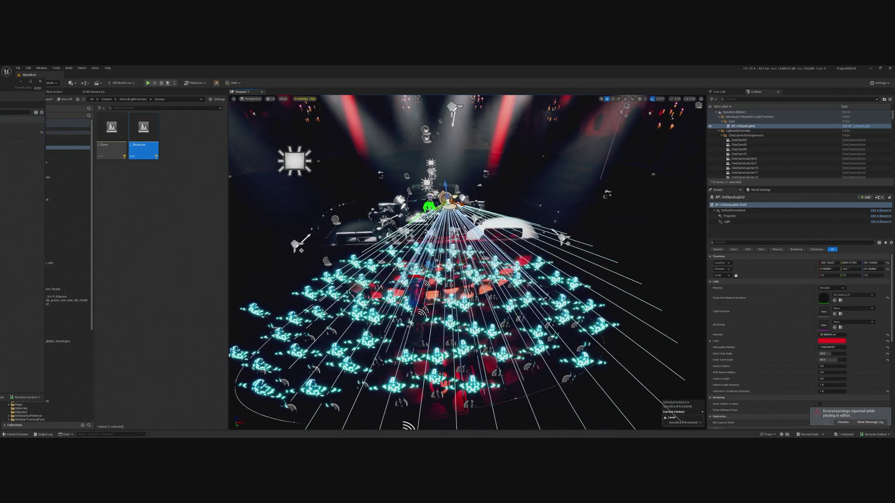
pyautogui.click(148, 83)
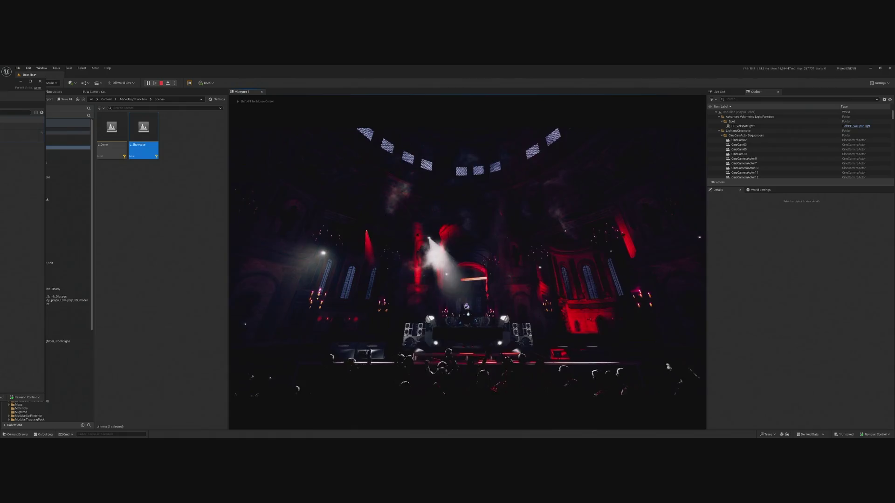
pyautogui.press('Escape')
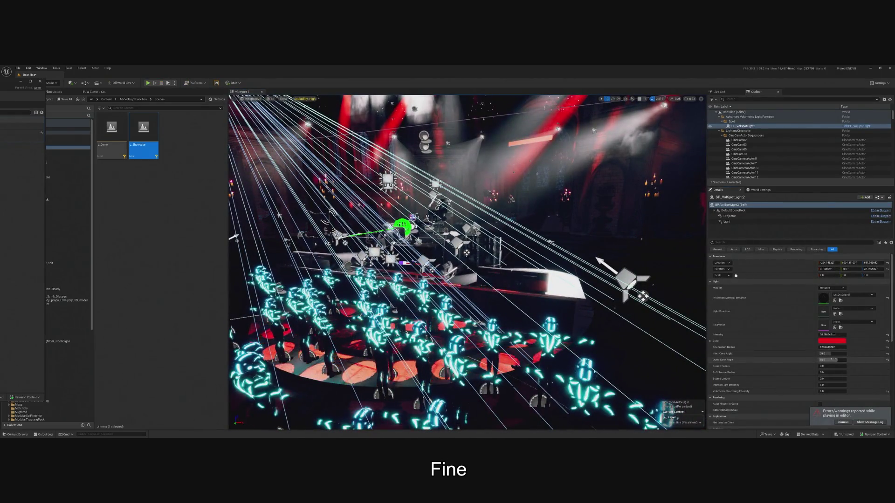
# Set Outer Cone Angle to 33.77 and Inner Cone Angle to ~22.4, then preview with Alt+P.
pyautogui.moveTo(832, 360); pyautogui.dragTo(814, 360)
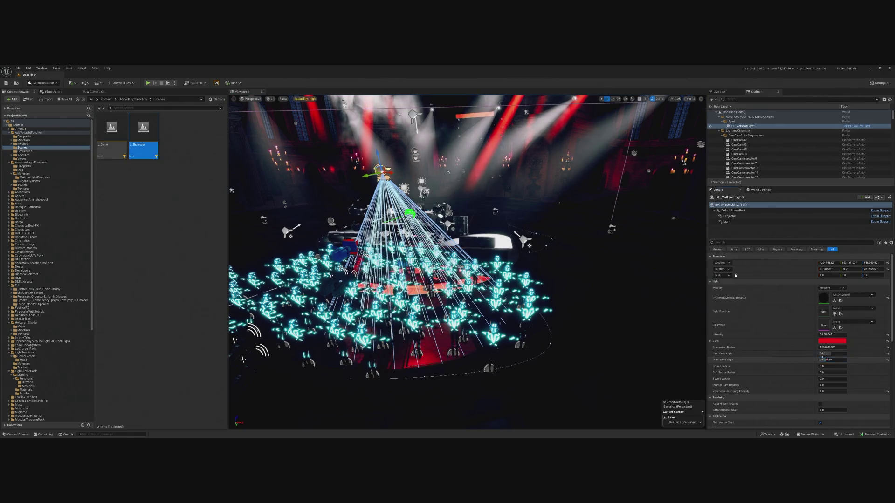
pyautogui.moveTo(824, 353)
pyautogui.mouseDown()
pyautogui.moveTo(804, 353)
pyautogui.moveTo(827, 354)
pyautogui.mouseUp()
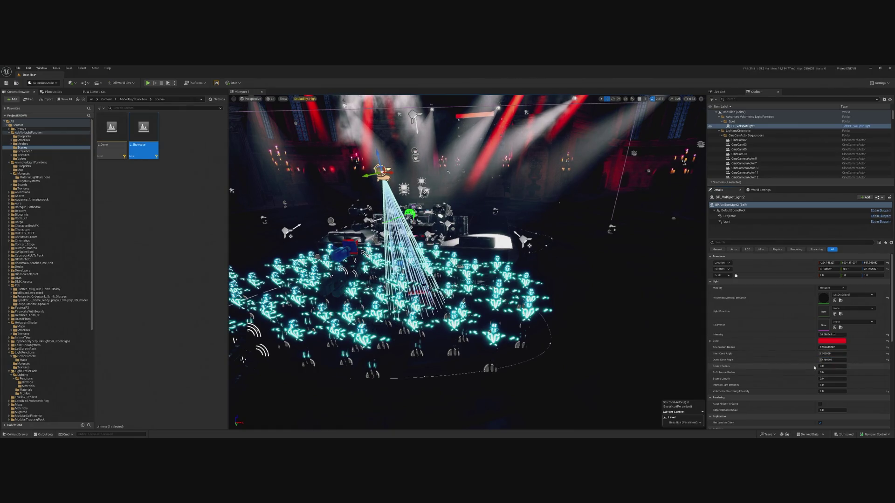
pyautogui.scroll(10, 467, 261)
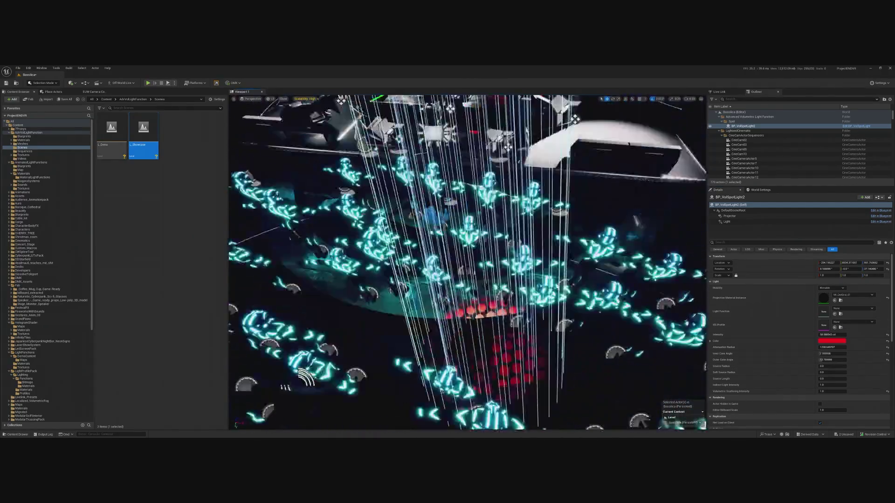
pyautogui.scroll(-5, 466, 261)
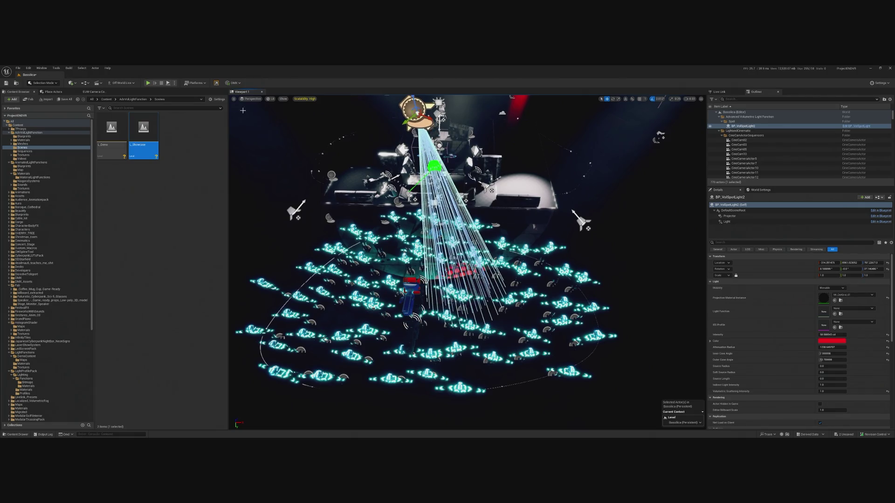
pyautogui.hotkey('alt', 'p')
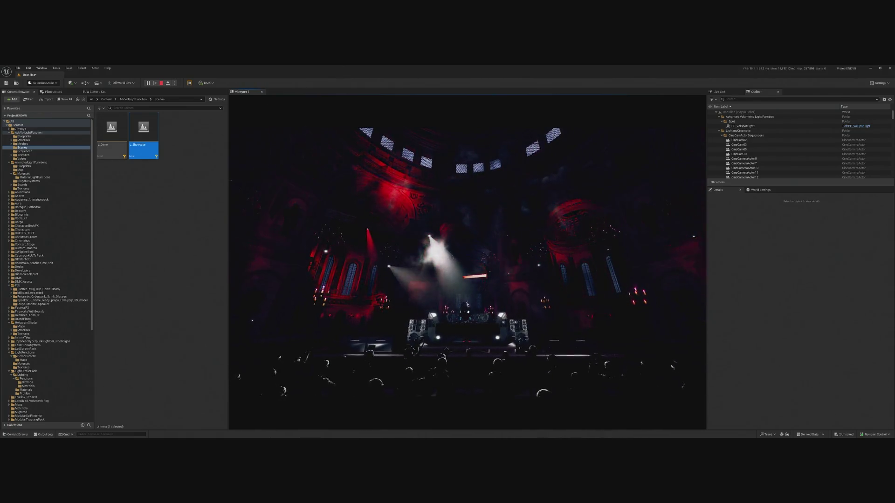
# Re-aim the focused spotlight so its narrow beam falls on the DJ booth, then preview in Play mode.
pyautogui.press('Escape')
pyautogui.press('f')
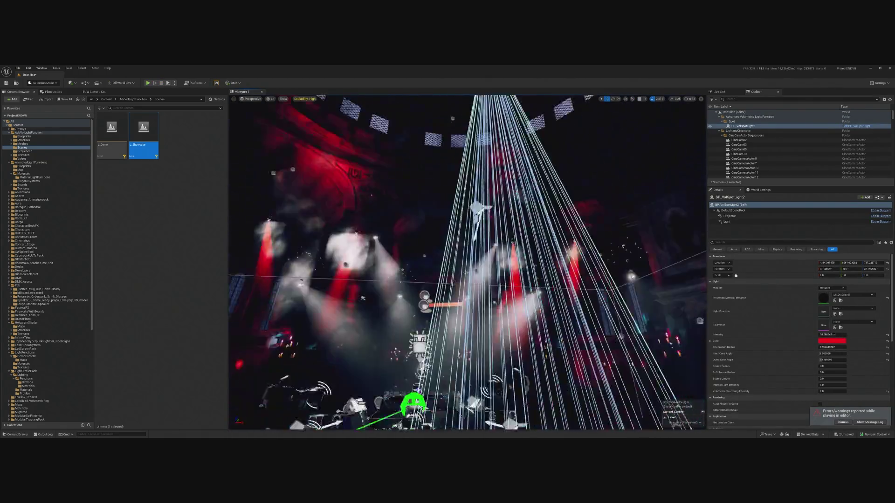
pyautogui.press('e')
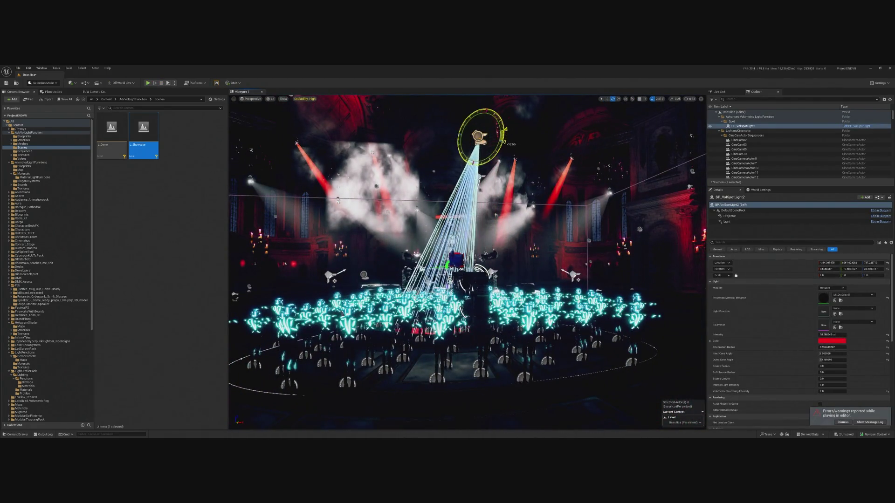
pyautogui.moveTo(466, 261)
pyautogui.mouseDown()
pyautogui.moveTo(419, 233)
pyautogui.moveTo(461, 254)
pyautogui.mouseUp()
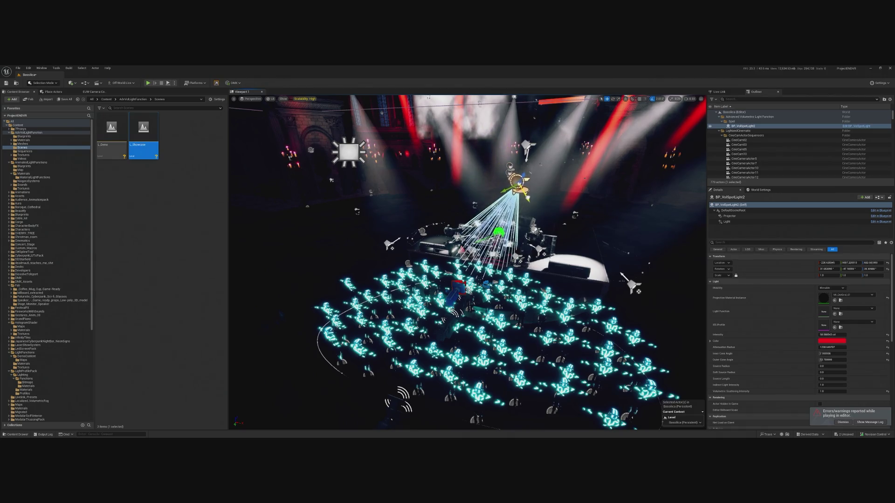
pyautogui.moveTo(461, 254)
pyautogui.mouseDown()
pyautogui.moveTo(434, 240)
pyautogui.moveTo(448, 247)
pyautogui.moveTo(450, 265)
pyautogui.mouseUp()
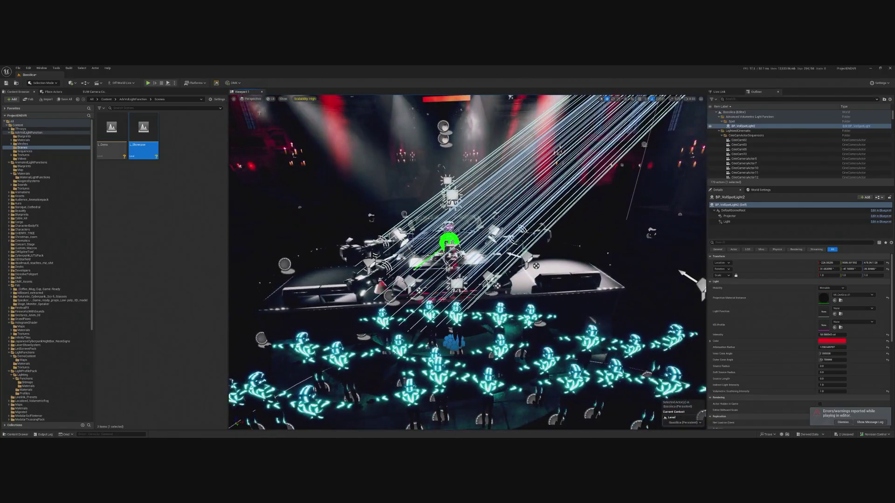
pyautogui.click(148, 84)
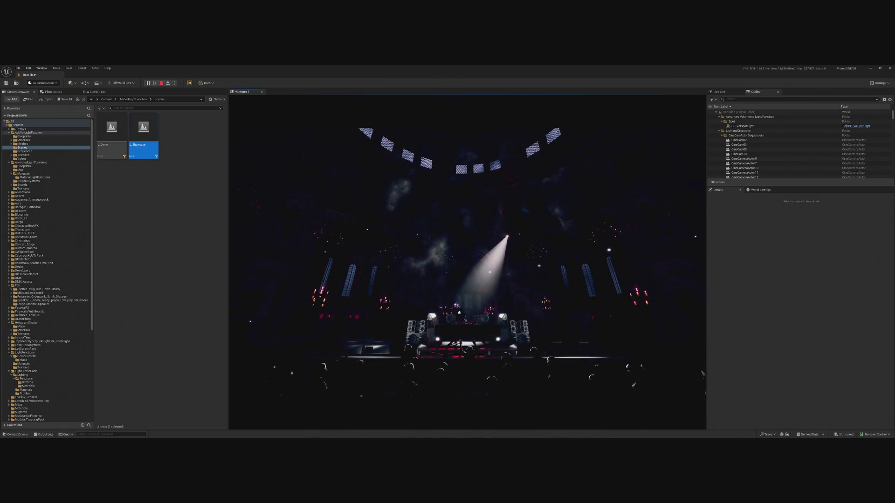
pyautogui.hotkey('shift', 'F1')
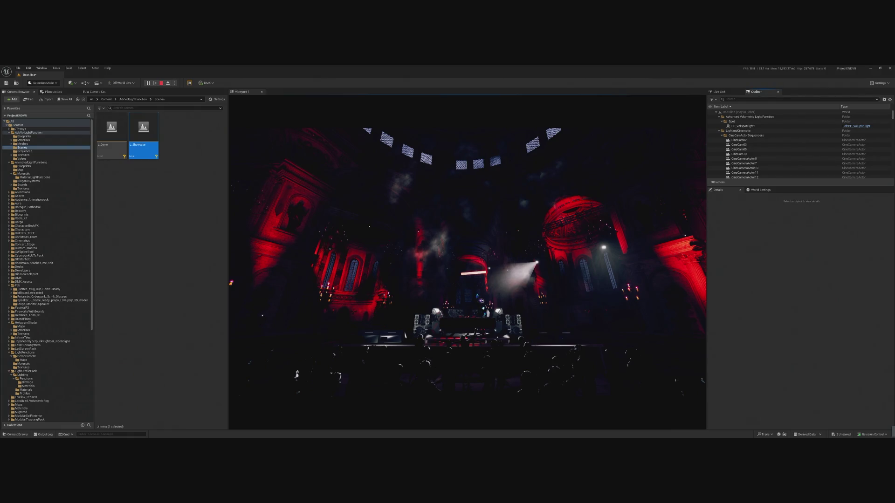
pyautogui.press('Escape')
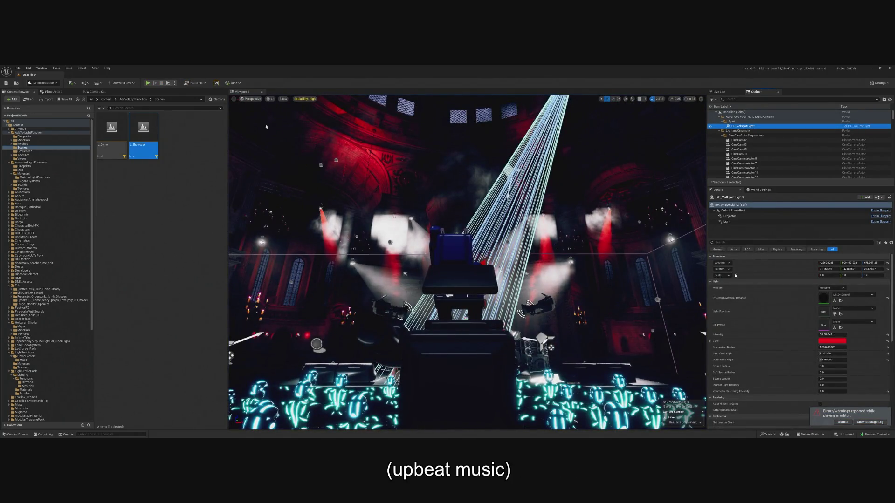
pyautogui.click(148, 83)
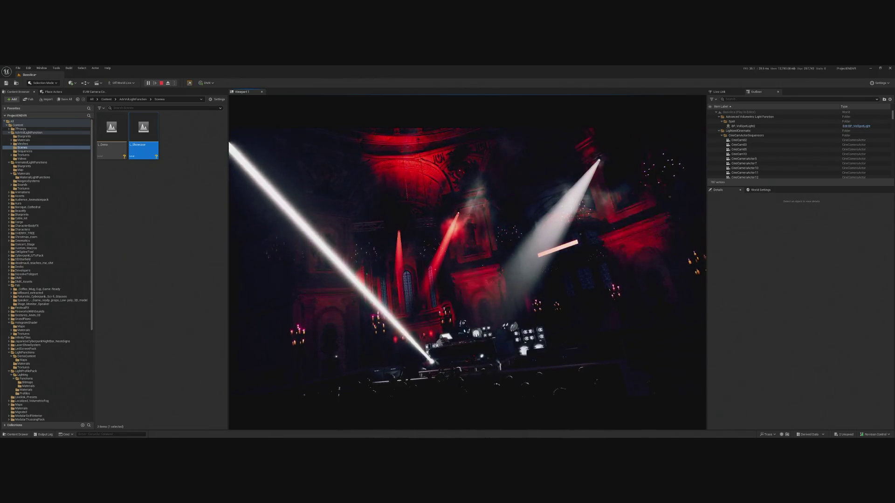
pyautogui.hotkey('shift', 'F1')
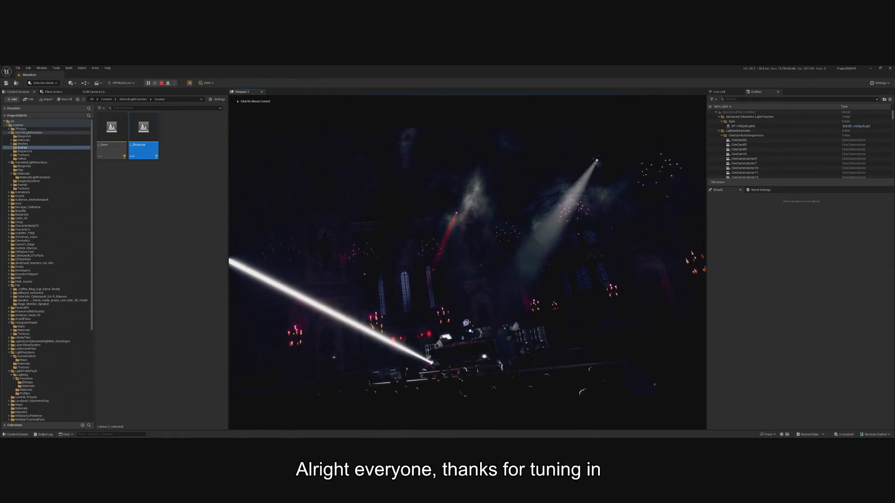